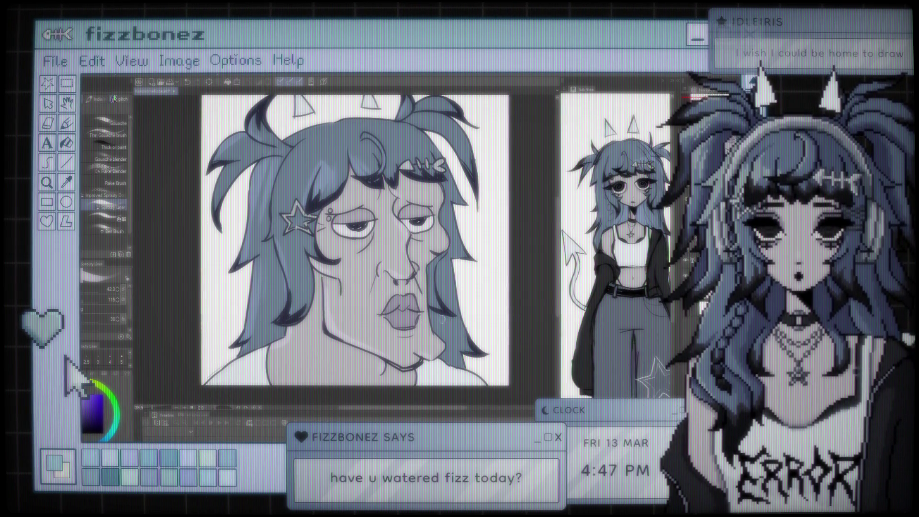
{"action": "scroll", "coordinate": [448, 321], "scroll_direction": "up", "scroll_amount": 1}
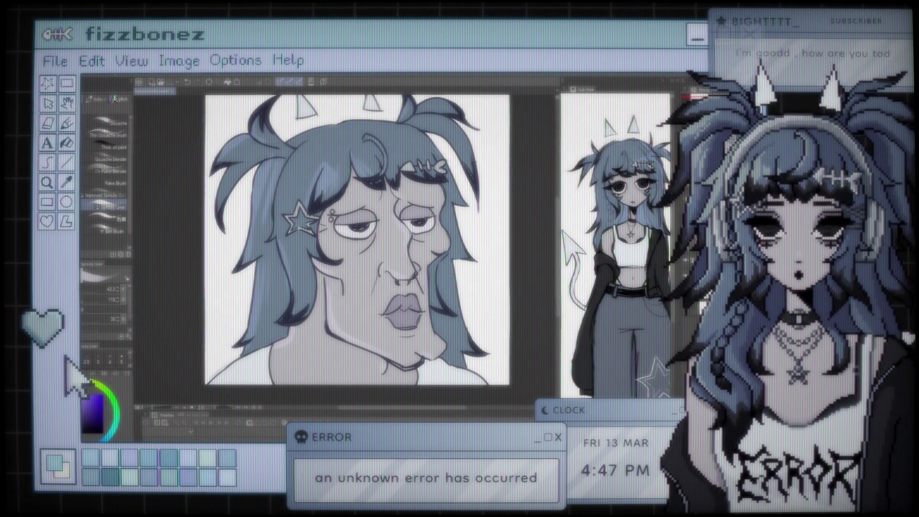
{"action": "scroll", "coordinate": [367, 238], "scroll_direction": "down", "scroll_amount": 2}
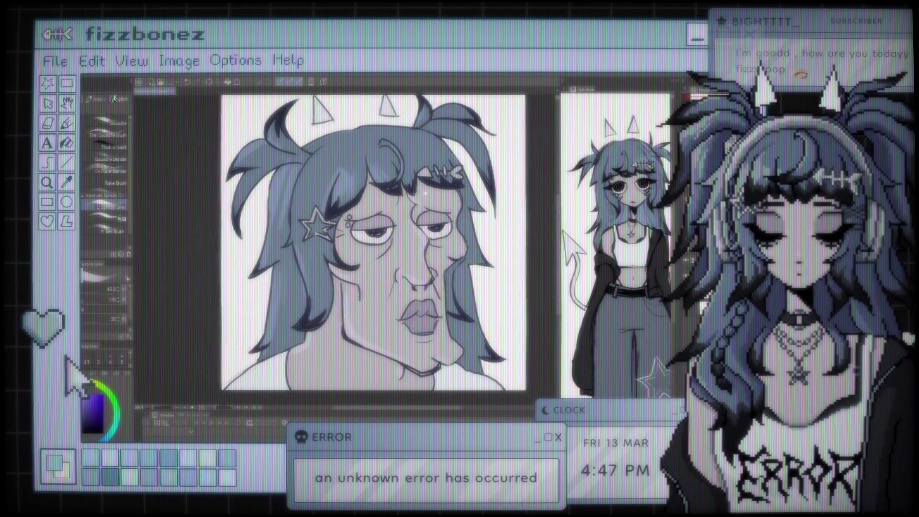
{"action": "scroll", "coordinate": [366, 238], "scroll_direction": "up", "scroll_amount": 1}
{"action": "scroll", "coordinate": [366, 238], "scroll_direction": "up", "scroll_amount": 1}
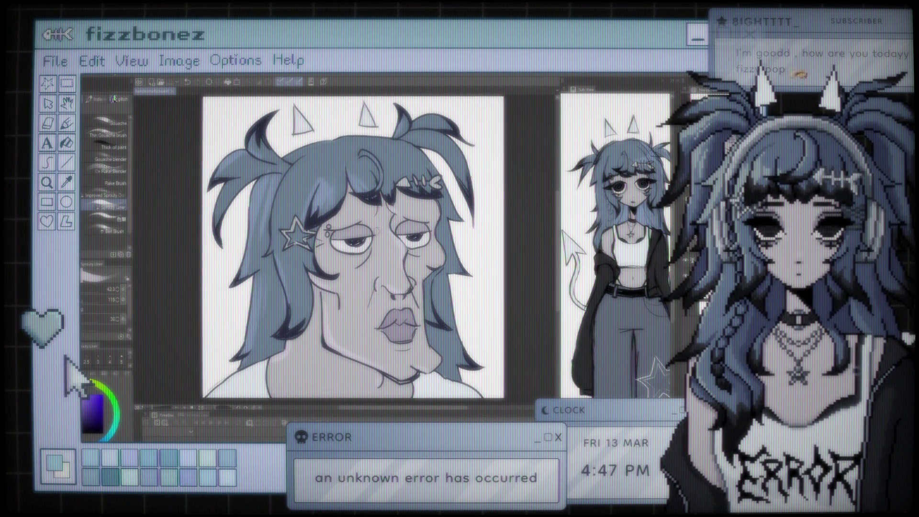
{"action": "scroll", "coordinate": [367, 238], "scroll_direction": "down", "scroll_amount": 1}
{"action": "scroll", "coordinate": [361, 238], "scroll_direction": "up", "scroll_amount": 1}
{"action": "scroll", "coordinate": [362, 237], "scroll_direction": "up", "scroll_amount": 1}
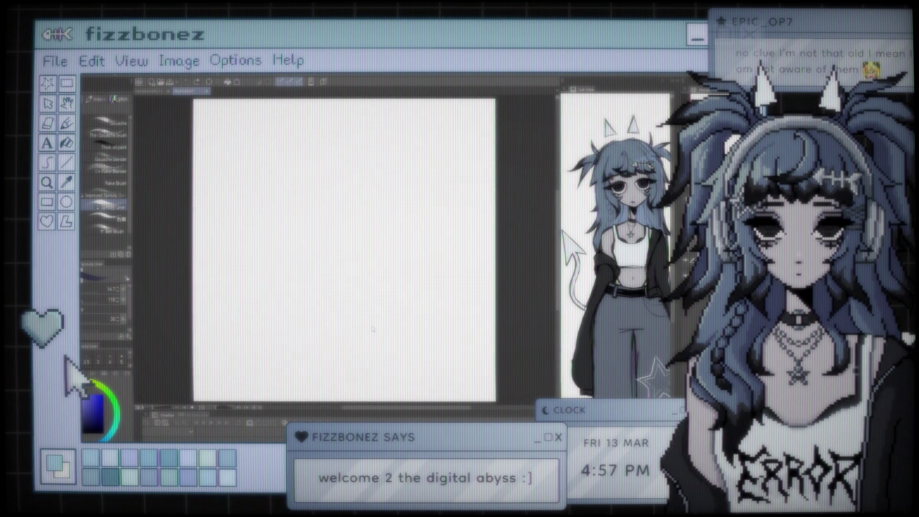
Step: Paste the copied green crocodile image onto the blank canvas
{"action": "key", "text": "ctrl+v"}
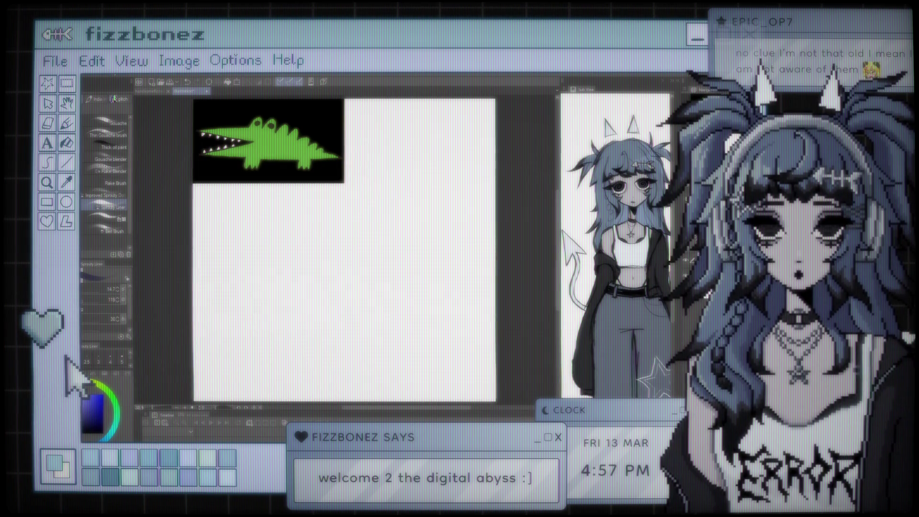
Step: Move the crocodile image to the upper middle of the canvas, then return to the brush
{"action": "key", "text": "k"}
{"action": "mouse_move", "coordinate": [305, 149]}
{"action": "left_mouse_down"}
{"action": "mouse_move", "coordinate": [335, 189]}
{"action": "mouse_move", "coordinate": [355, 250]}
{"action": "left_mouse_up"}
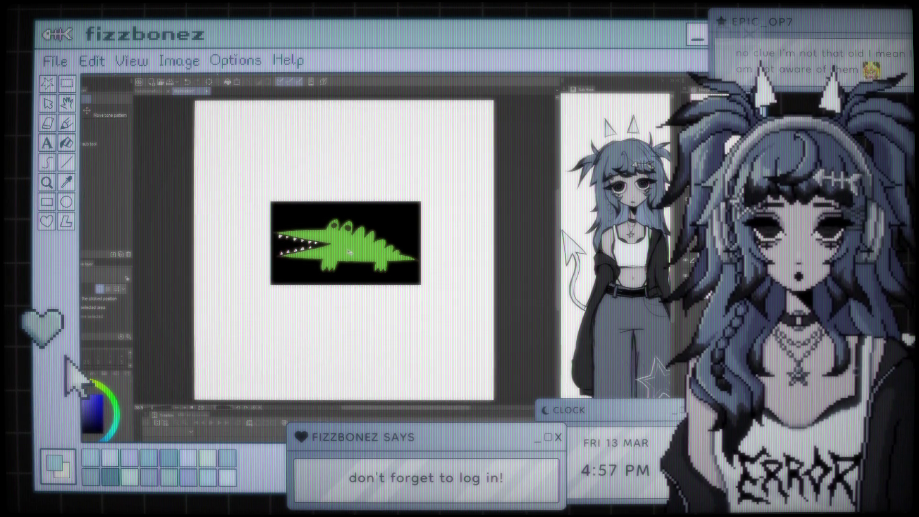
{"action": "mouse_move", "coordinate": [355, 250]}
{"action": "left_mouse_down"}
{"action": "mouse_move", "coordinate": [365, 247]}
{"action": "mouse_move", "coordinate": [345, 251]}
{"action": "left_mouse_up"}
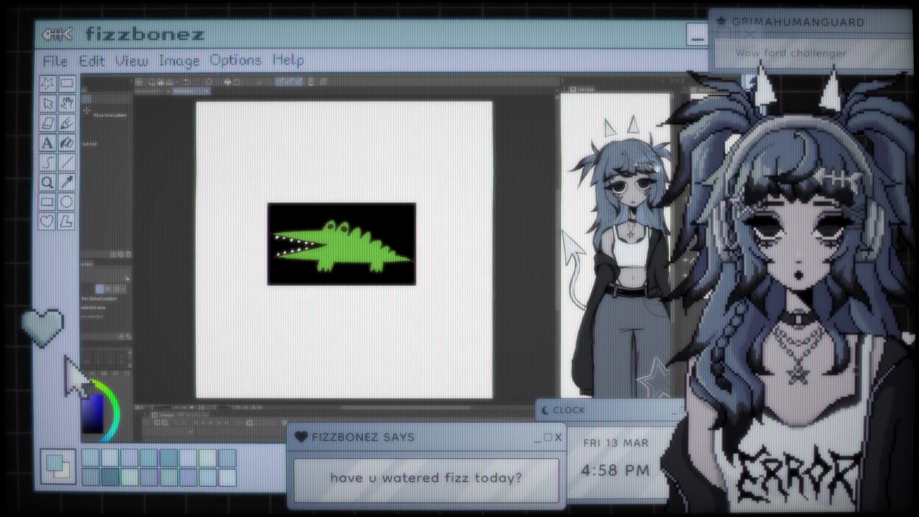
{"action": "left_click_drag", "start_coordinate": [384, 263], "coordinate": [382, 182]}
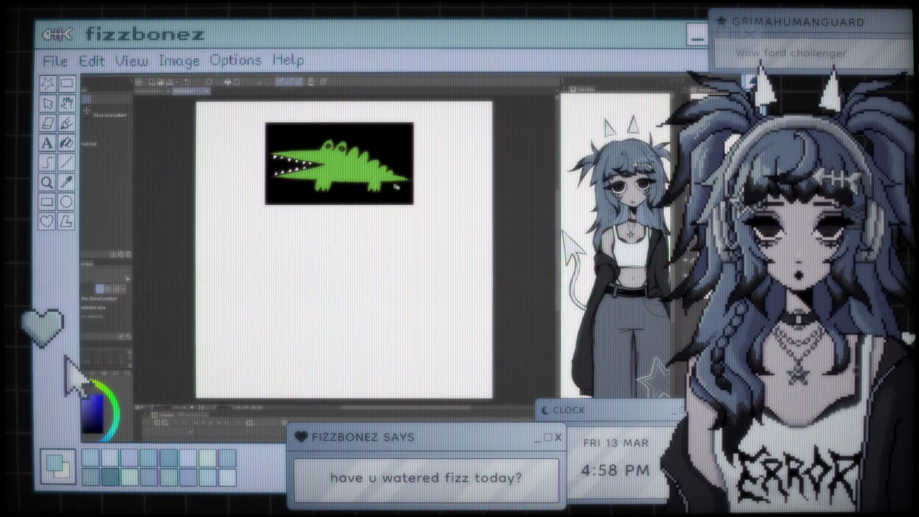
{"action": "key", "text": "b"}
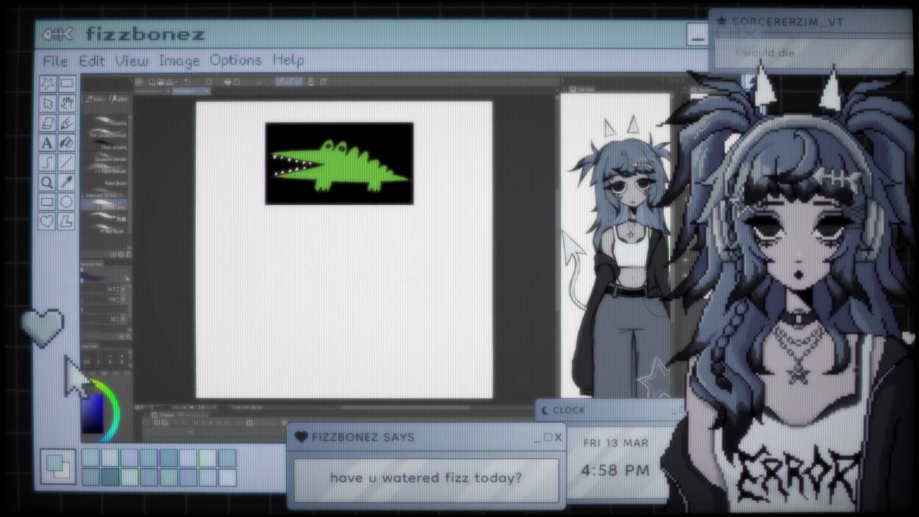
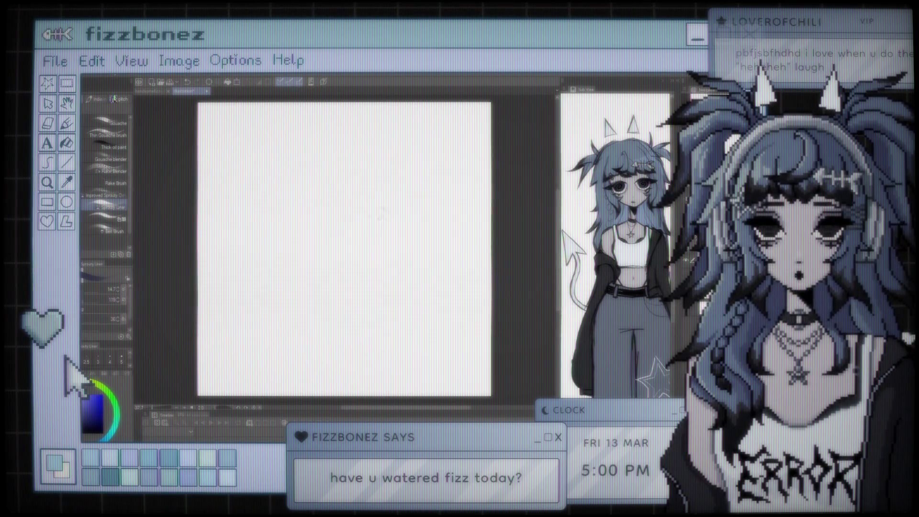
Step: Undo the old circle and pencil a rough head oval near the canvas centre, redrawing the uneven pass
{"action": "key", "text": "ctrl+z"}
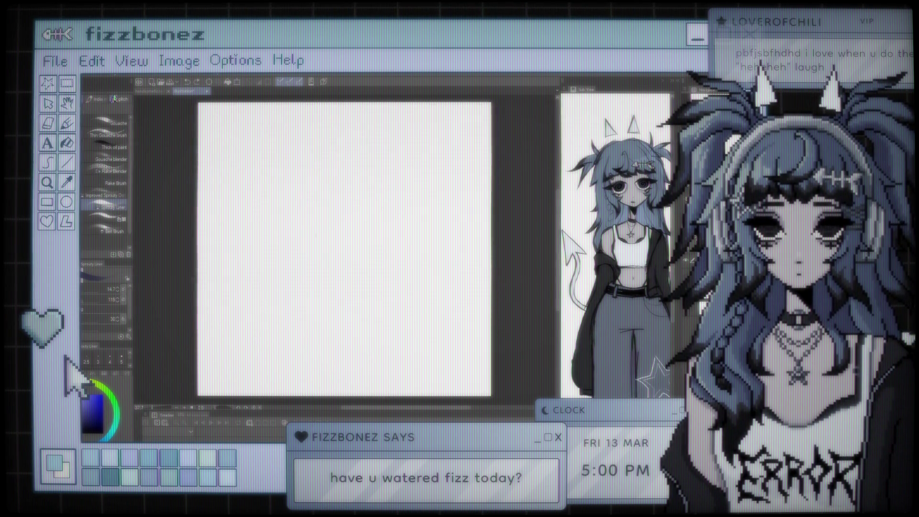
{"action": "key", "text": "p"}
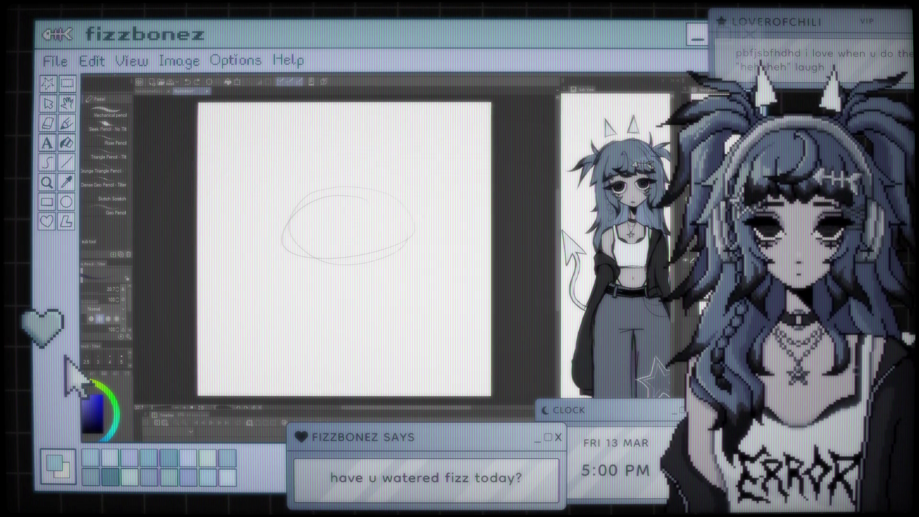
{"action": "left_click_drag", "start_coordinate": [345, 195], "coordinate": [402, 242]}
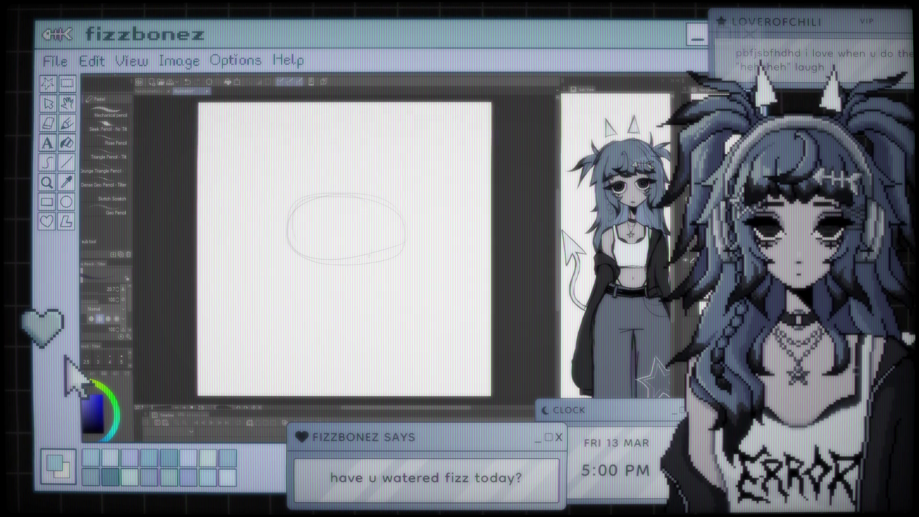
{"action": "left_click_drag", "start_coordinate": [345, 193], "coordinate": [406, 237]}
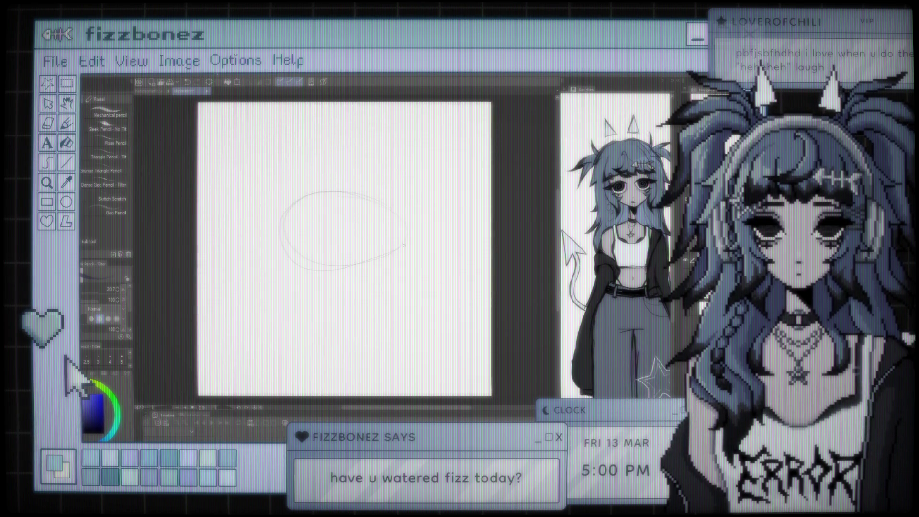
{"action": "key", "text": "ctrl+z"}
{"action": "left_click_drag", "start_coordinate": [345, 195], "coordinate": [406, 241]}
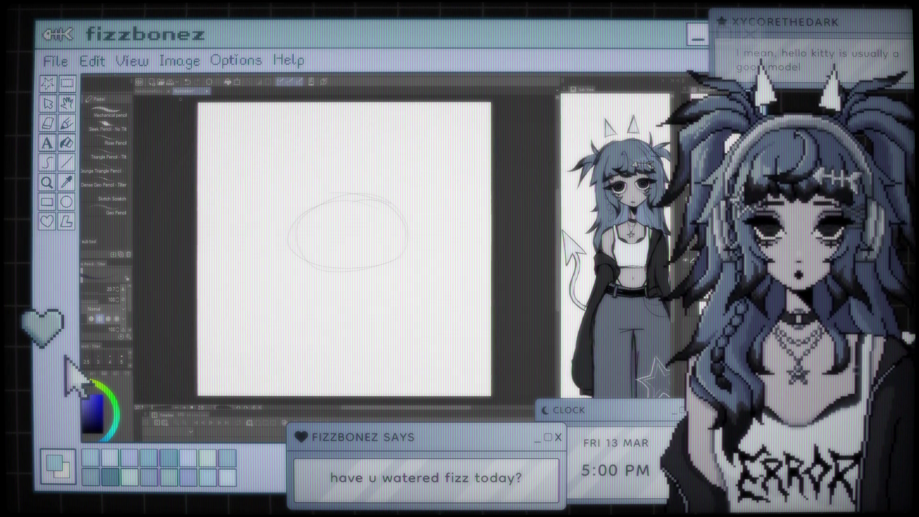
Step: Glance at the reference drawing, erase stray strokes on the head oval, and return to the brush
{"action": "left_click", "coordinate": [153, 92]}
{"action": "left_click", "coordinate": [191, 95]}
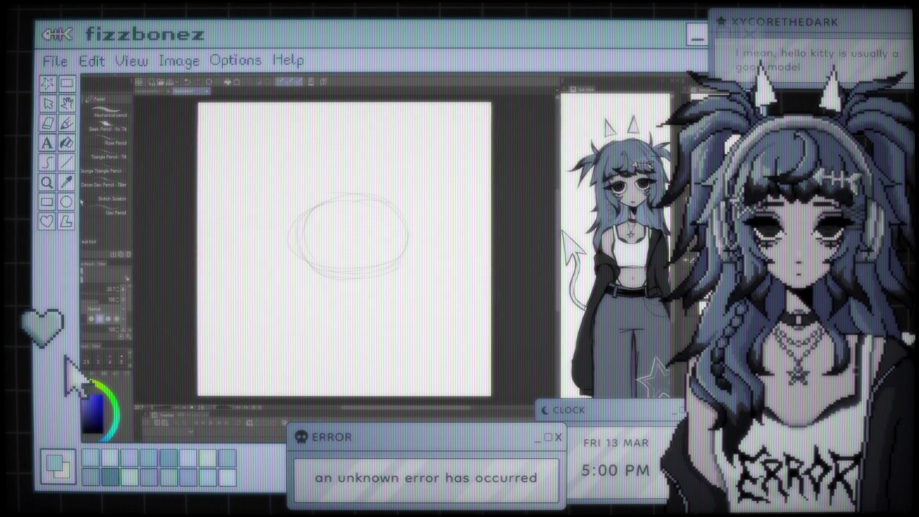
{"action": "key", "text": "b"}
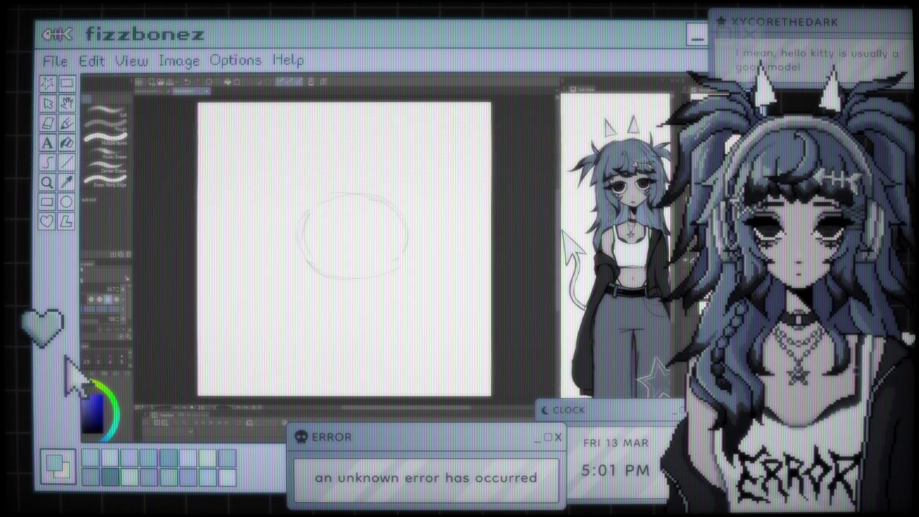
{"action": "key", "text": "b"}
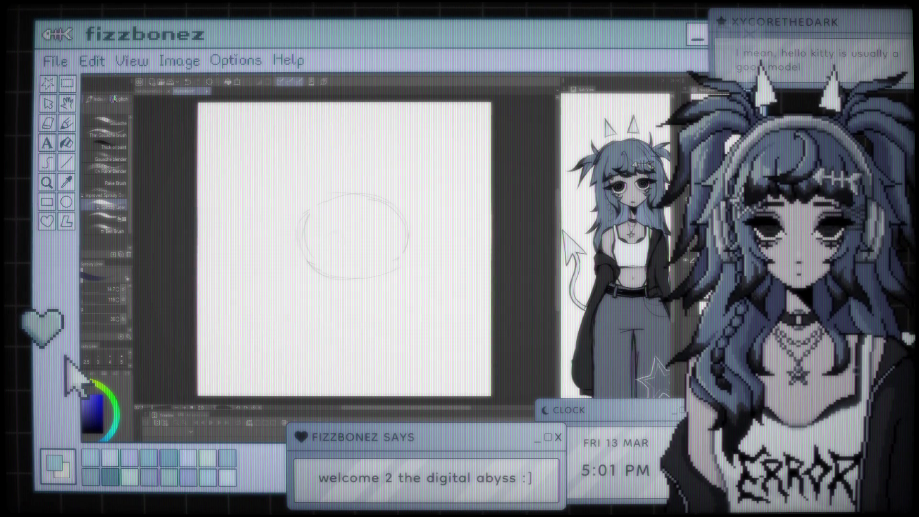
Step: Try a small circle and a dark dot inside the head, undoing each
{"action": "left_click_drag", "start_coordinate": [320, 230], "coordinate": [316, 231]}
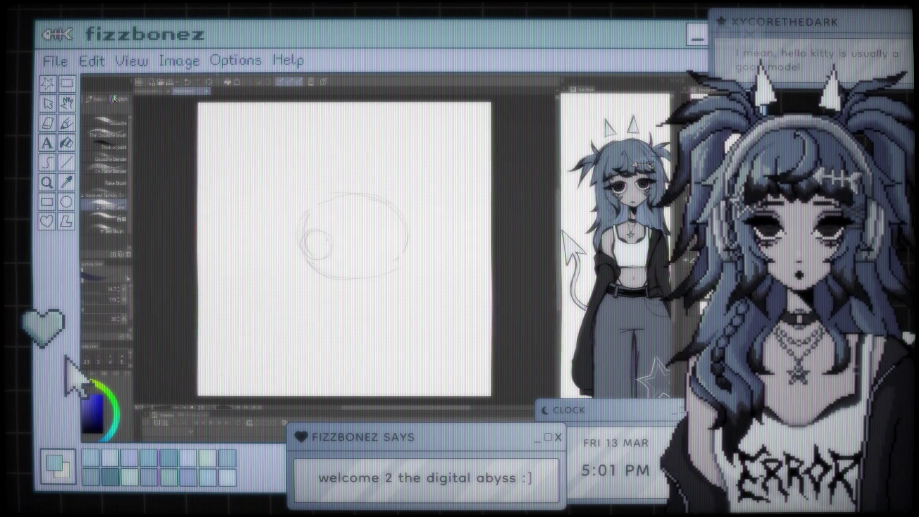
{"action": "key", "text": "ctrl+z"}
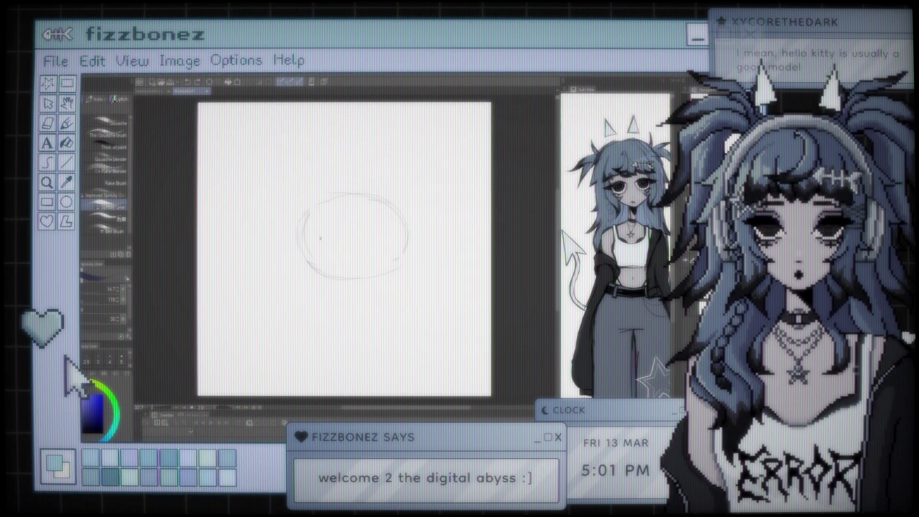
{"action": "left_click", "coordinate": [323, 240]}
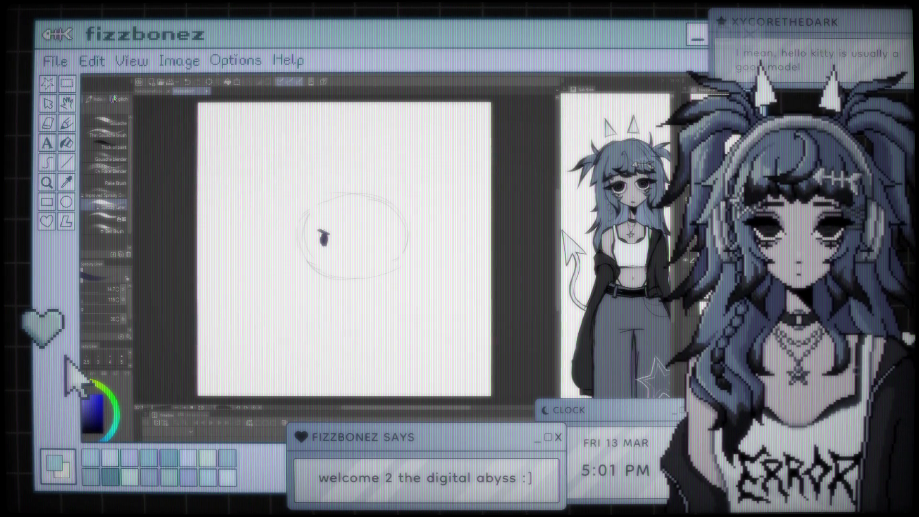
{"action": "key", "text": "ctrl+z"}
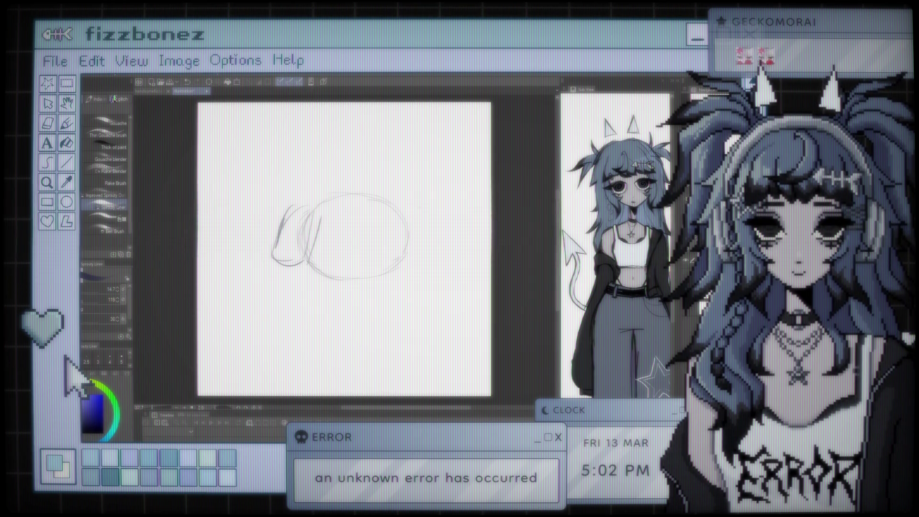
Step: Sketch a trial right ear, undo it, and draw the first dark eye inside the head
{"action": "left_click_drag", "start_coordinate": [409, 206], "coordinate": [425, 238]}
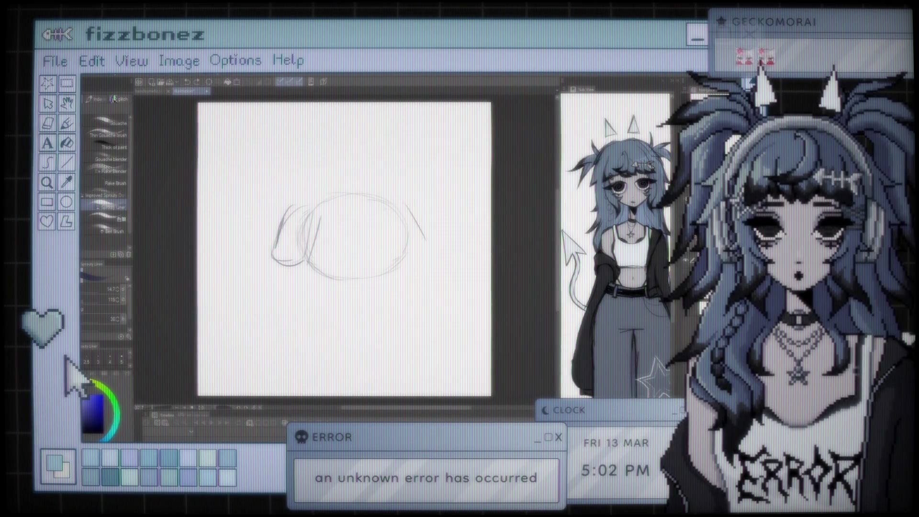
{"action": "left_click_drag", "start_coordinate": [386, 210], "coordinate": [432, 232]}
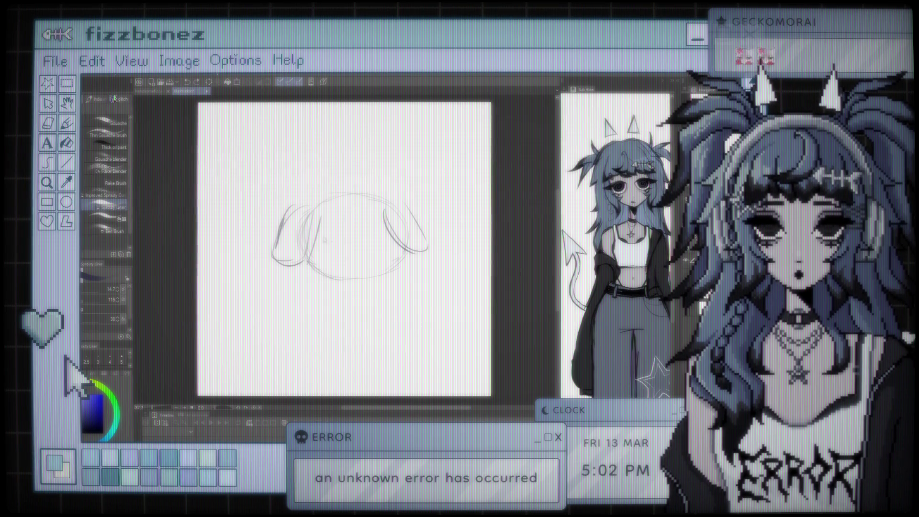
{"action": "key", "text": "ctrl+z"}
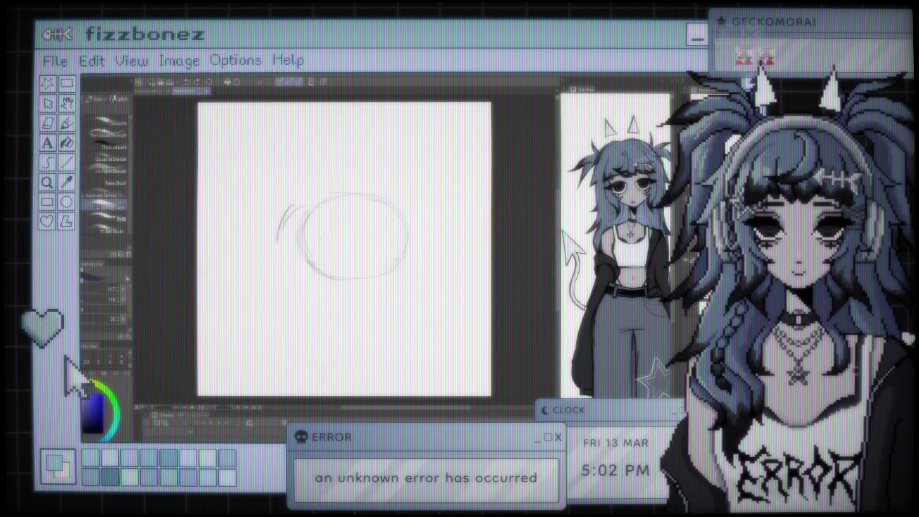
{"action": "left_click_drag", "start_coordinate": [322, 237], "coordinate": [325, 249]}
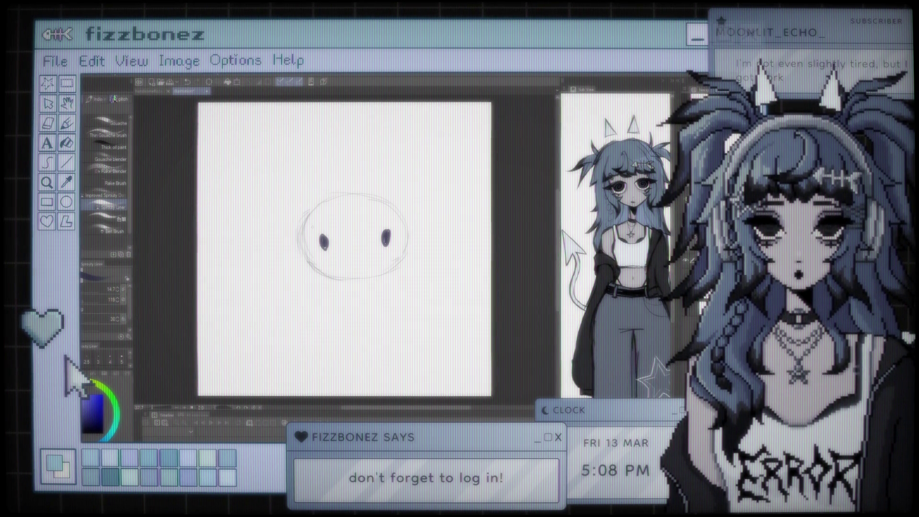
Step: Add a short mouth stroke between the two eyes
{"action": "left_click_drag", "start_coordinate": [351, 250], "coordinate": [359, 252]}
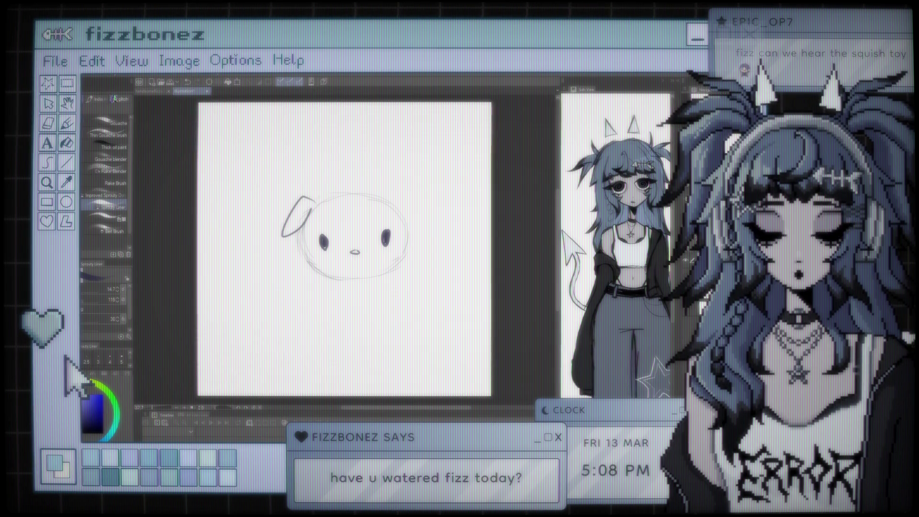
Step: Undo and then restore the left ear stroke
{"action": "key", "text": "ctrl+z"}
{"action": "key", "text": "ctrl+y"}
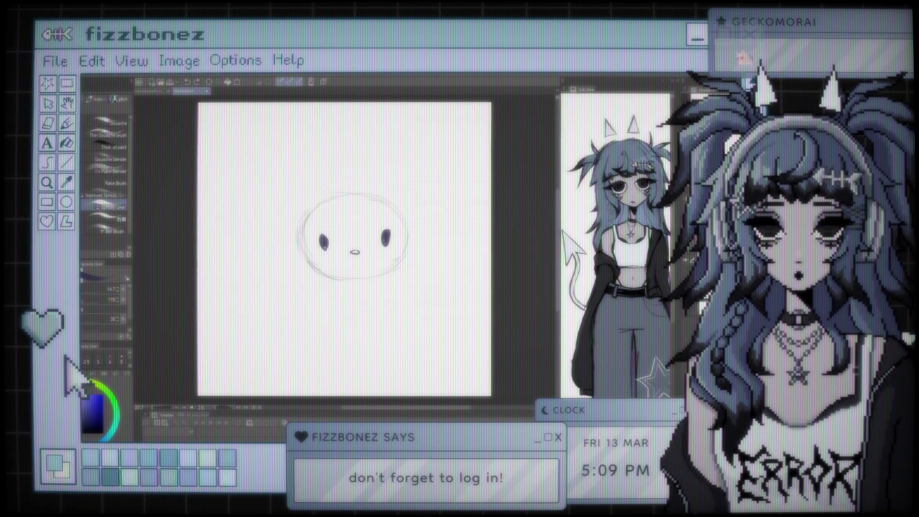
Step: Draw the floppy left ear in layered strokes and begin the right ear at the head's upper right
{"action": "mouse_move", "coordinate": [301, 184]}
{"action": "left_mouse_down"}
{"action": "mouse_move", "coordinate": [319, 203]}
{"action": "mouse_move", "coordinate": [279, 198]}
{"action": "left_mouse_up"}
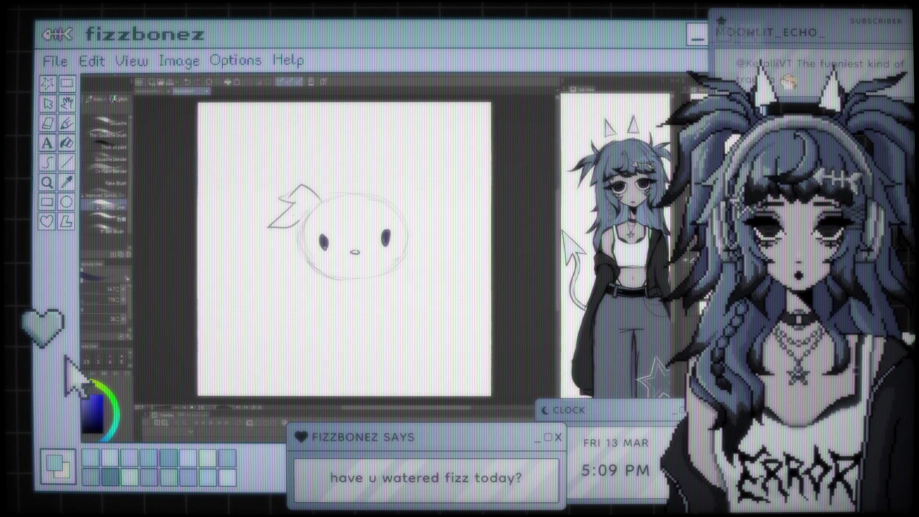
{"action": "mouse_move", "coordinate": [300, 188]}
{"action": "left_mouse_down"}
{"action": "mouse_move", "coordinate": [267, 234]}
{"action": "mouse_move", "coordinate": [298, 259]}
{"action": "left_mouse_up"}
{"action": "left_click_drag", "start_coordinate": [286, 215], "coordinate": [309, 253]}
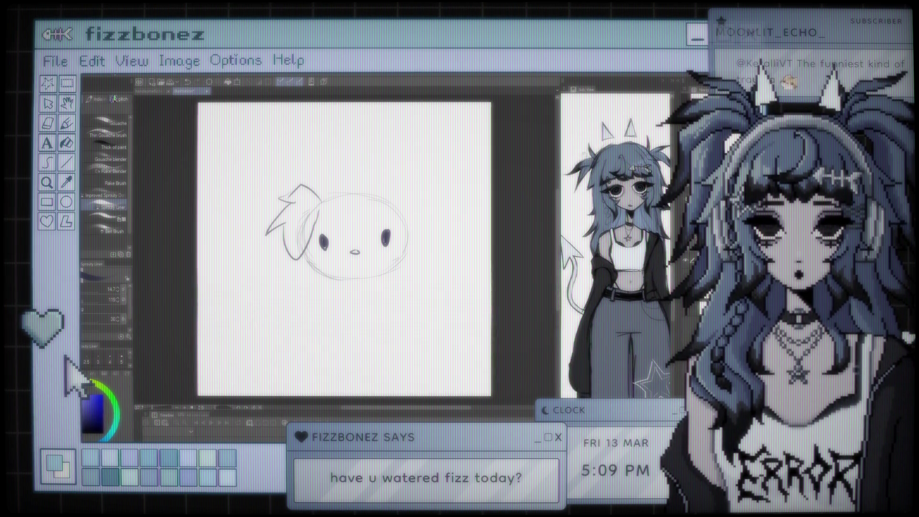
{"action": "mouse_move", "coordinate": [389, 199]}
{"action": "left_mouse_down"}
{"action": "mouse_move", "coordinate": [404, 185]}
{"action": "mouse_move", "coordinate": [423, 191]}
{"action": "mouse_move", "coordinate": [435, 232]}
{"action": "left_mouse_up"}
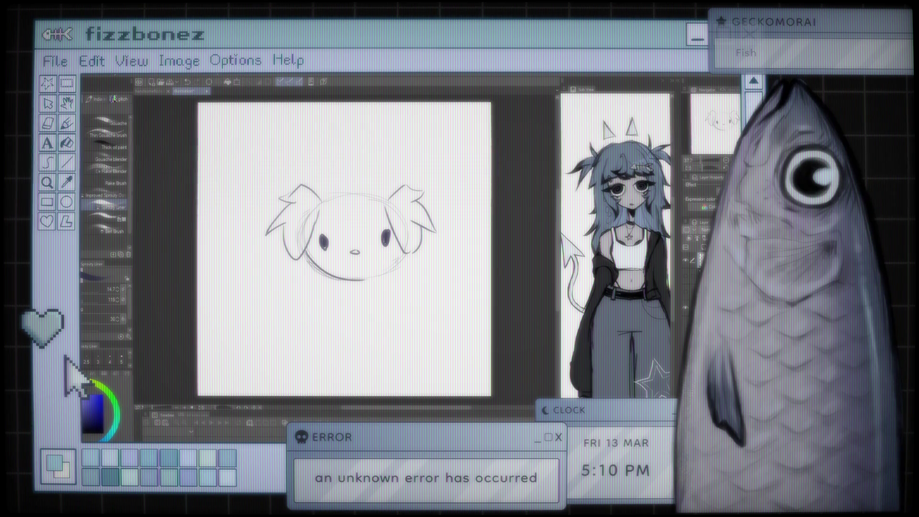
Step: Ink both halves of the chin outline and darken the top outline of the head
{"action": "left_click_drag", "start_coordinate": [353, 280], "coordinate": [405, 252]}
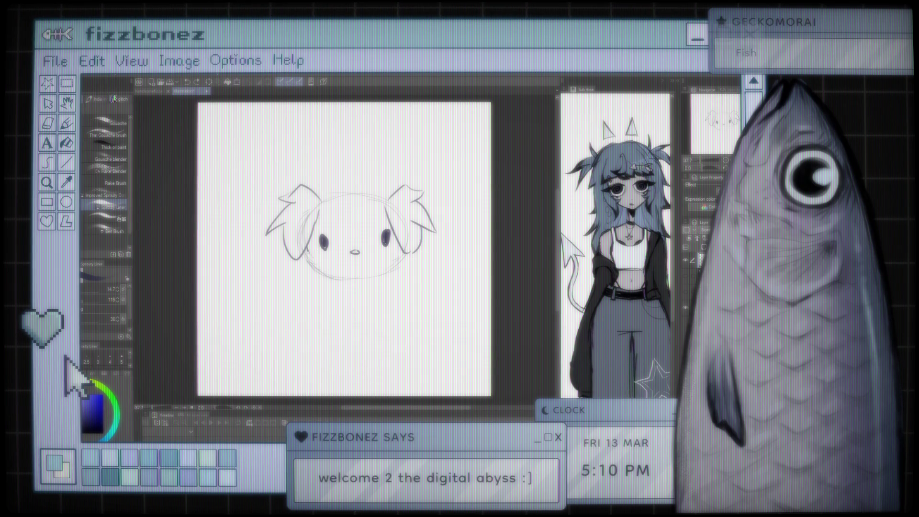
{"action": "left_click_drag", "start_coordinate": [308, 258], "coordinate": [353, 278]}
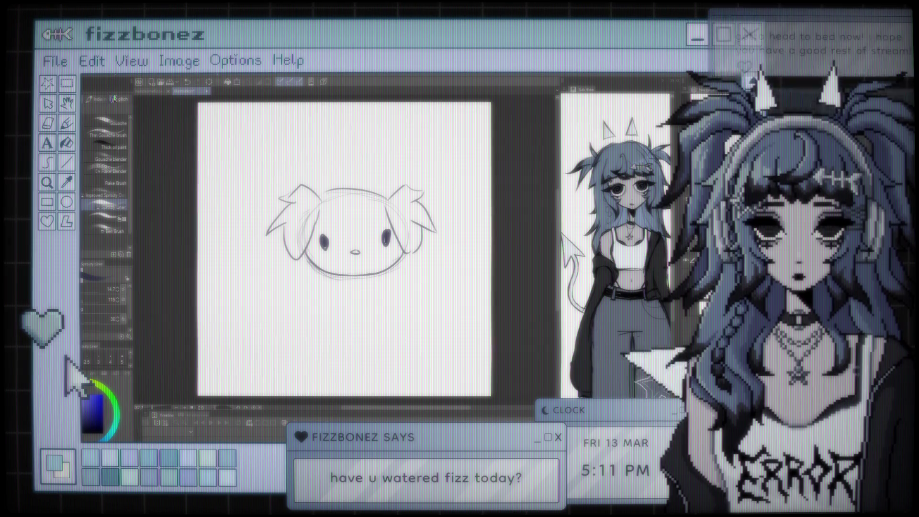
{"action": "left_click_drag", "start_coordinate": [322, 199], "coordinate": [376, 195]}
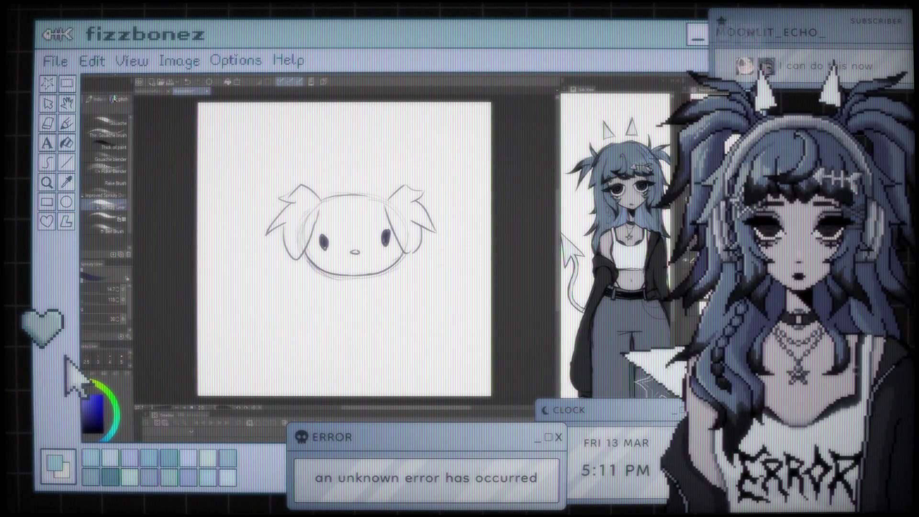
Step: Undo the dark top stroke, erase the rough top contour of the head, and return to the brush
{"action": "key", "text": "ctrl+z"}
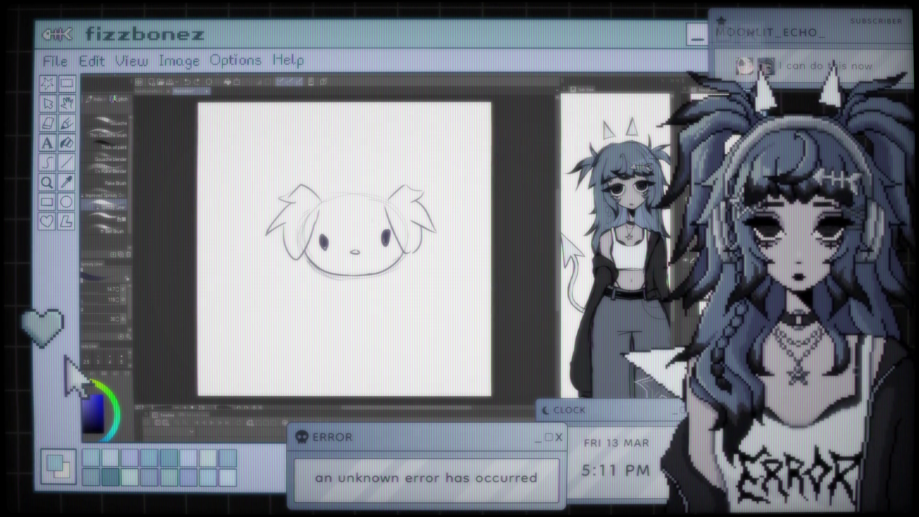
{"action": "key", "text": "e"}
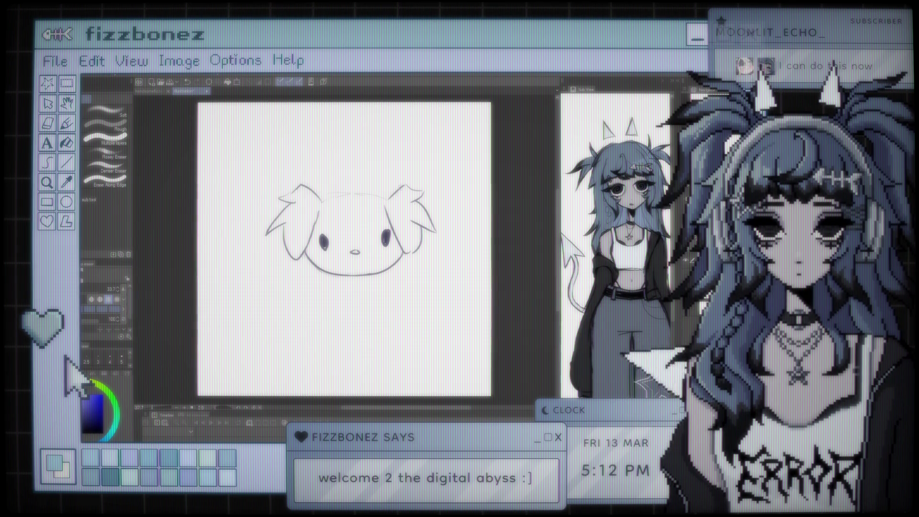
{"action": "key", "text": "b"}
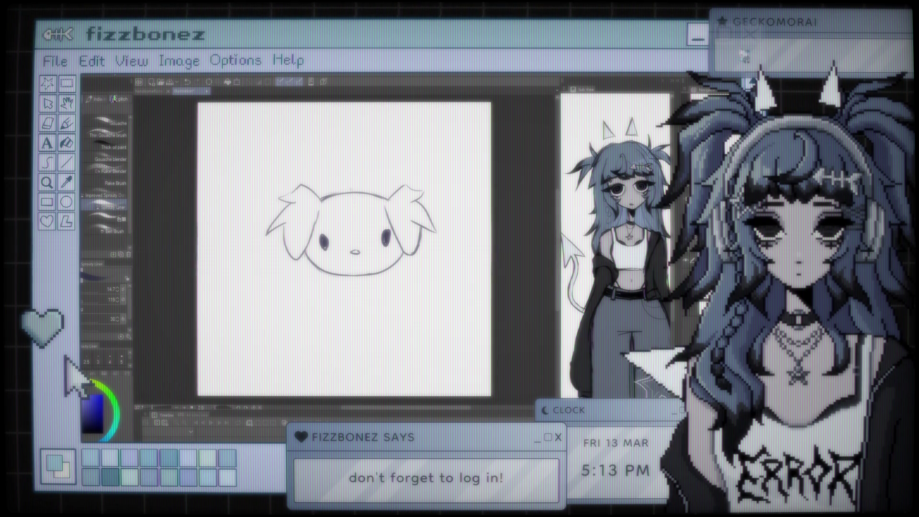
Step: Replace a stray tuft with a short arc atop the head and start the body below the face
{"action": "left_click_drag", "start_coordinate": [335, 194], "coordinate": [357, 189]}
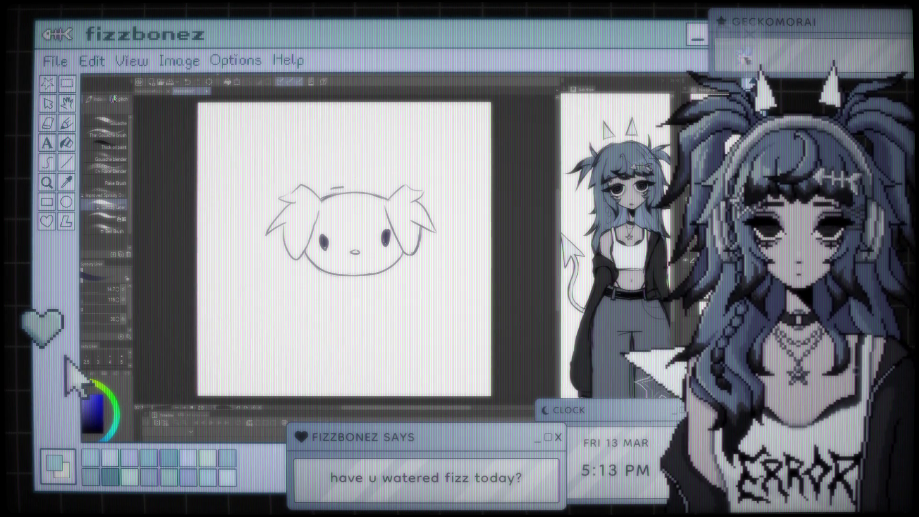
{"action": "key", "text": "ctrl+z"}
{"action": "left_click_drag", "start_coordinate": [327, 191], "coordinate": [373, 184]}
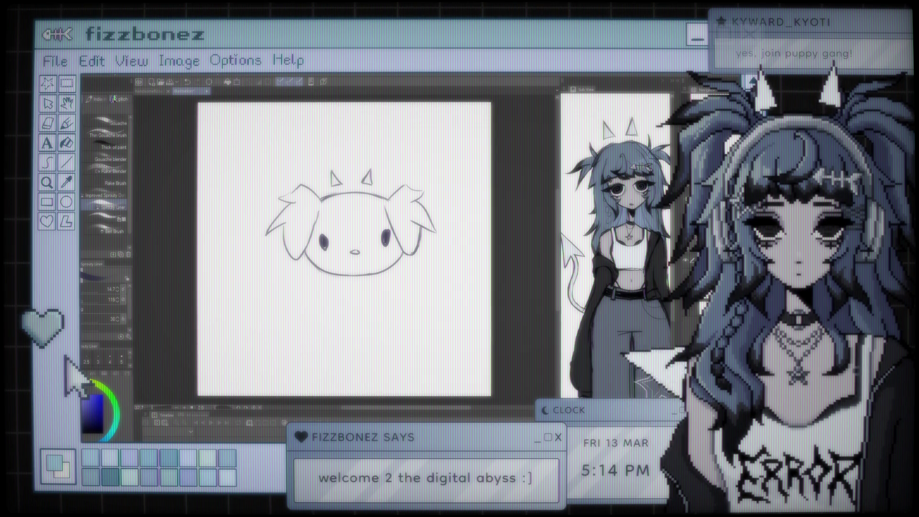
{"action": "left_click_drag", "start_coordinate": [339, 276], "coordinate": [347, 302]}
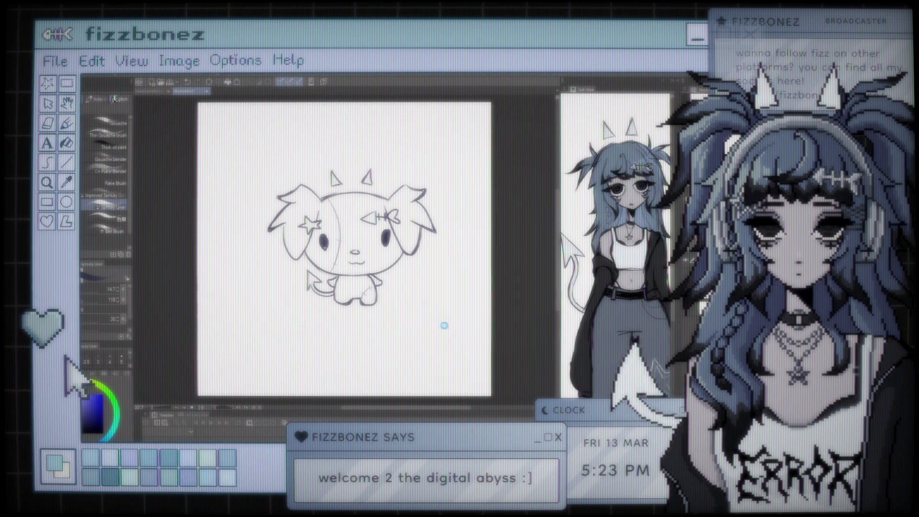
{"action": "scroll", "coordinate": [345, 250], "scroll_direction": "down", "scroll_amount": 1}
{"action": "scroll", "coordinate": [345, 250], "scroll_direction": "up", "scroll_amount": 1}
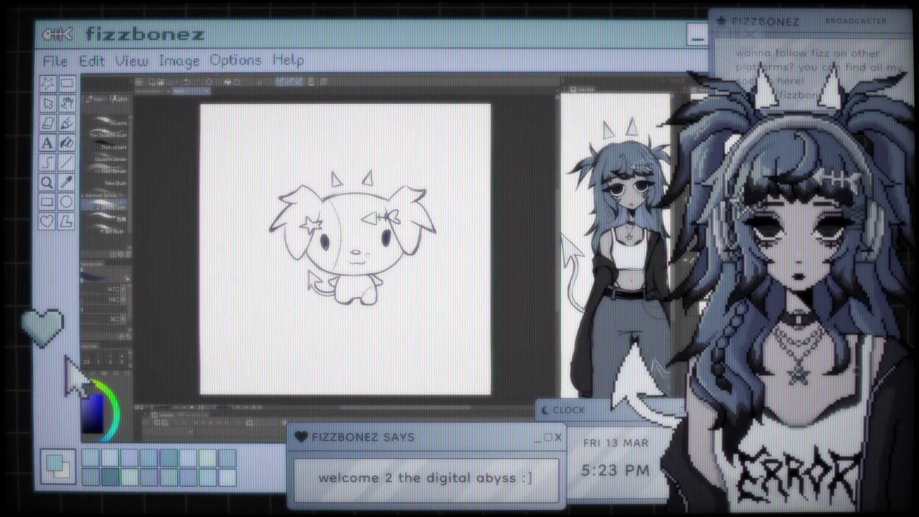
{"action": "scroll", "coordinate": [344, 249], "scroll_direction": "down", "scroll_amount": 1}
{"action": "scroll", "coordinate": [346, 250], "scroll_direction": "up", "scroll_amount": 1}
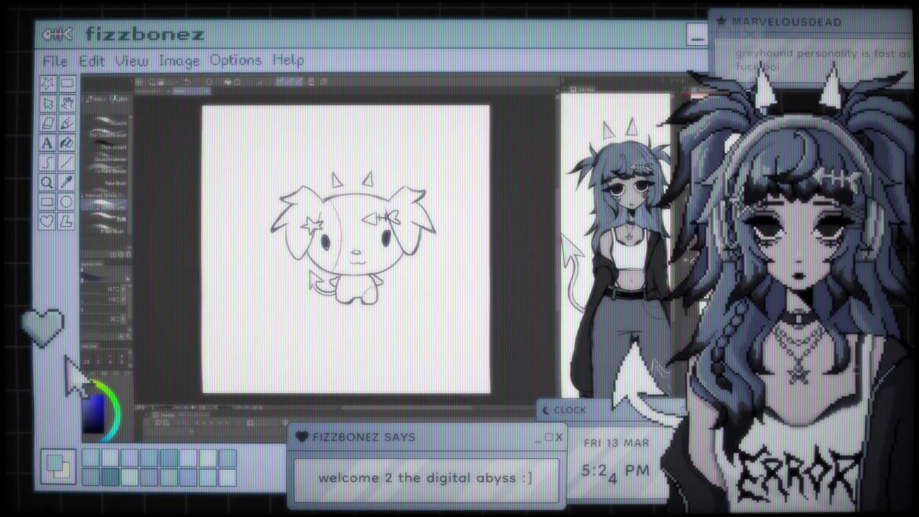
{"action": "scroll", "coordinate": [346, 250], "scroll_direction": "up", "scroll_amount": 1}
{"action": "scroll", "coordinate": [347, 251], "scroll_direction": "down", "scroll_amount": 1}
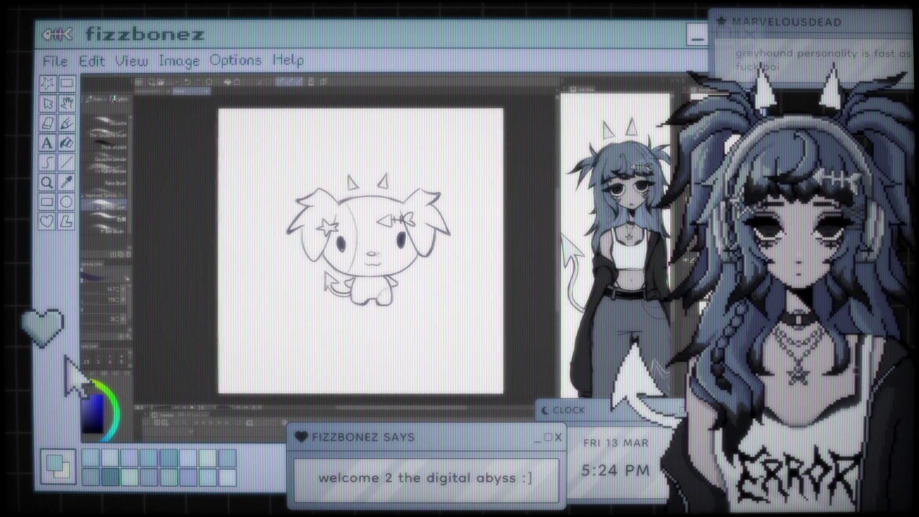
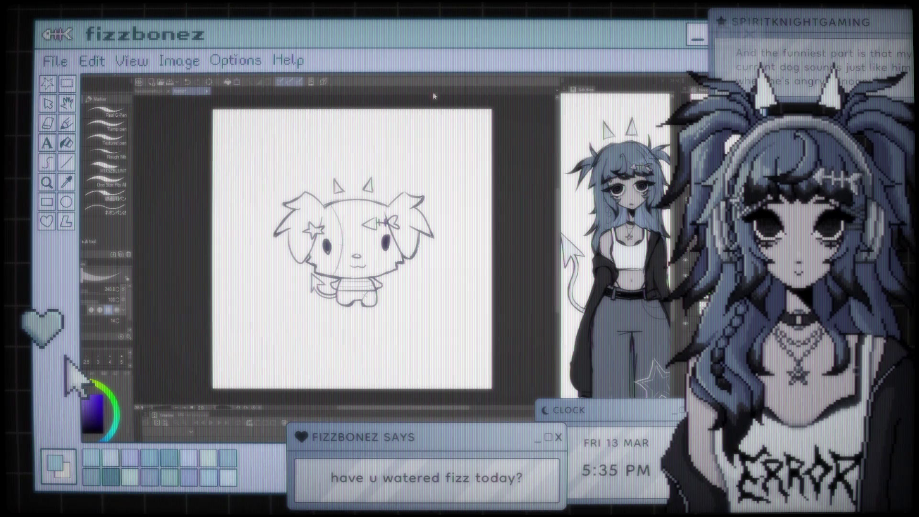
{"action": "scroll", "coordinate": [352, 248], "scroll_direction": "up", "scroll_amount": 2}
{"action": "scroll", "coordinate": [352, 247], "scroll_direction": "down", "scroll_amount": 3}
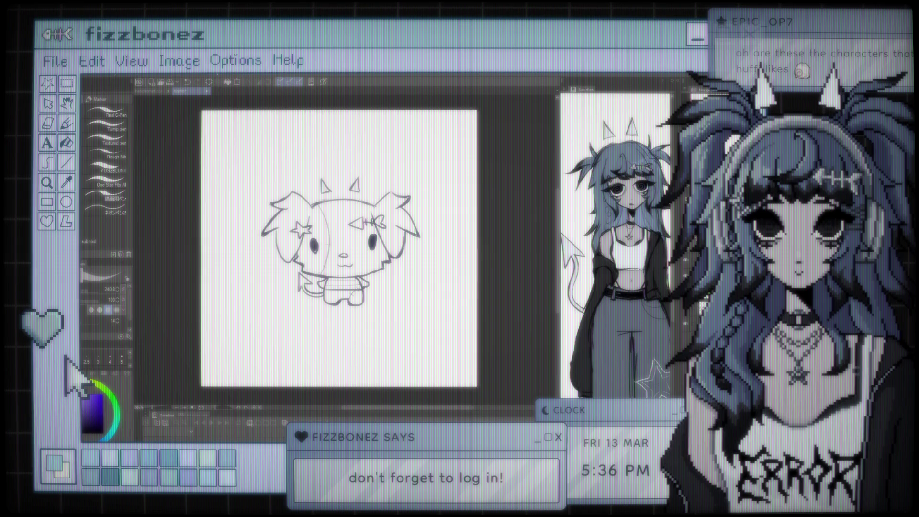
Step: Sketch a faint circle over the right eye of the finished blue-haired portrait
{"action": "left_click_drag", "start_coordinate": [363, 222], "coordinate": [350, 225]}
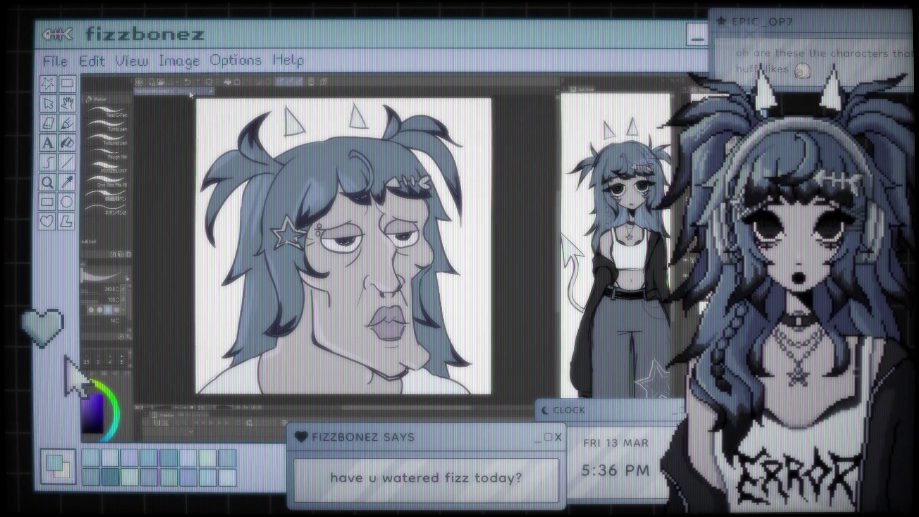
Step: Switch back to the horned chibi puppy sketch canvas
{"action": "left_click", "coordinate": [191, 92]}
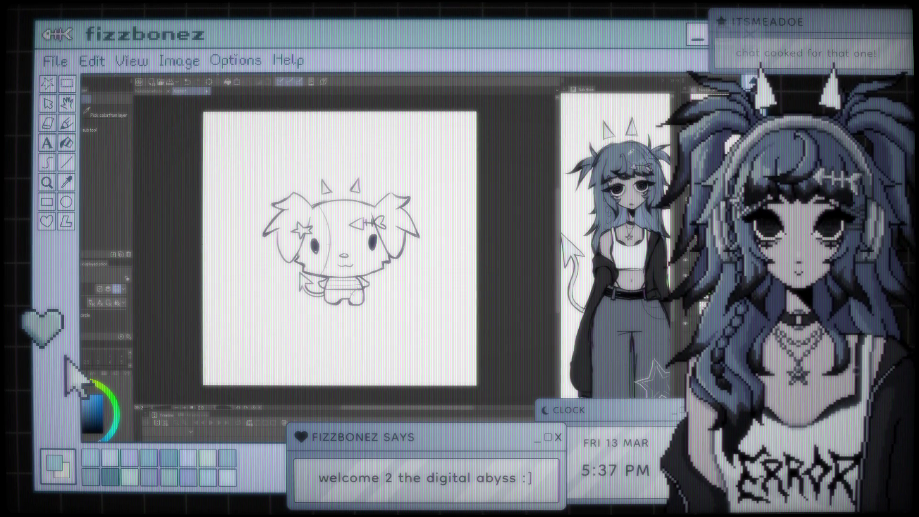
Step: Fill the puppy's line art with flat blue using the Fill tool (G), then return to the eyedropper
{"action": "key", "text": "g"}
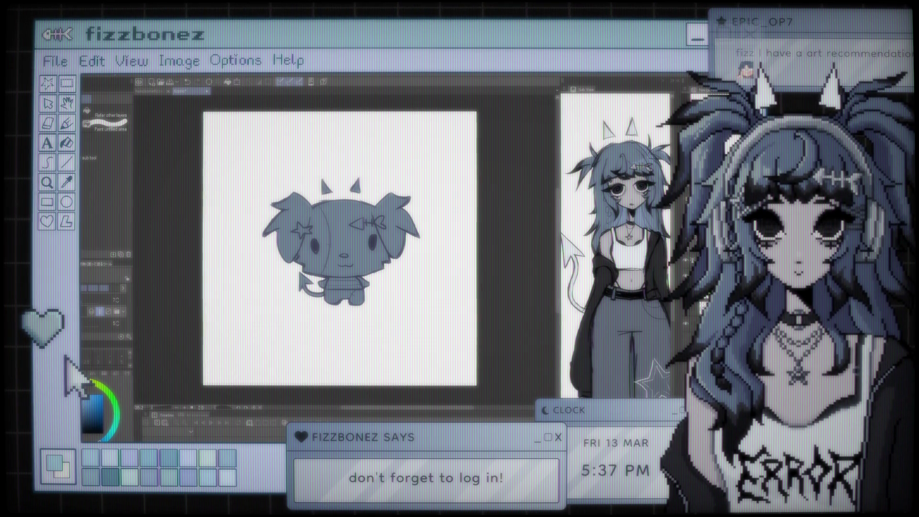
{"action": "key", "text": "g"}
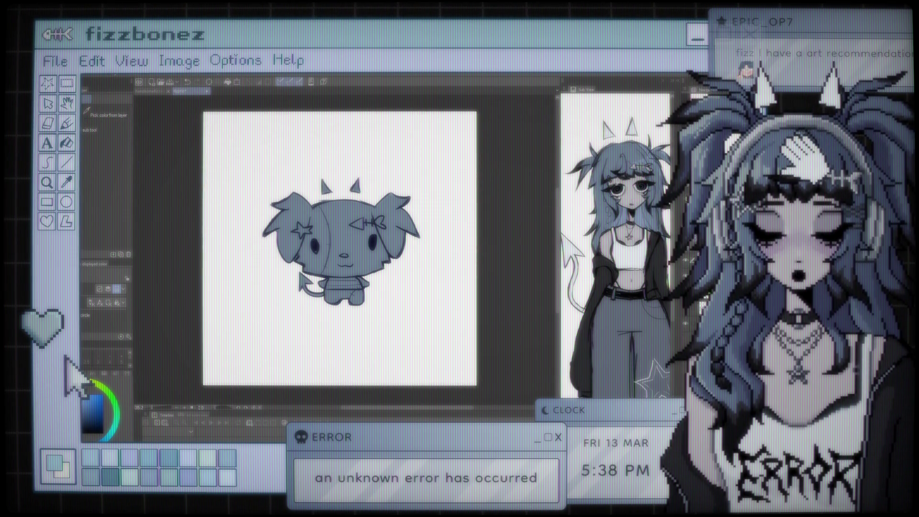
{"action": "key", "text": "b"}
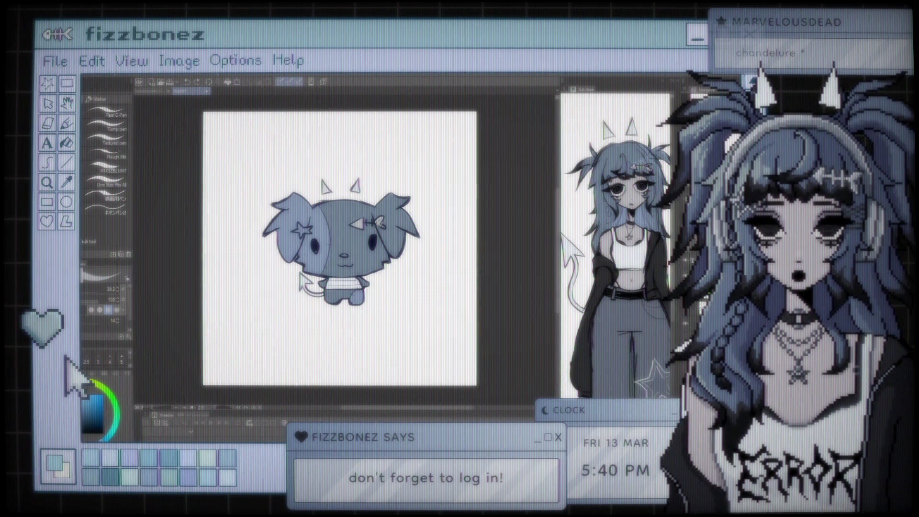
{"action": "scroll", "coordinate": [336, 251], "scroll_direction": "up", "scroll_amount": 1}
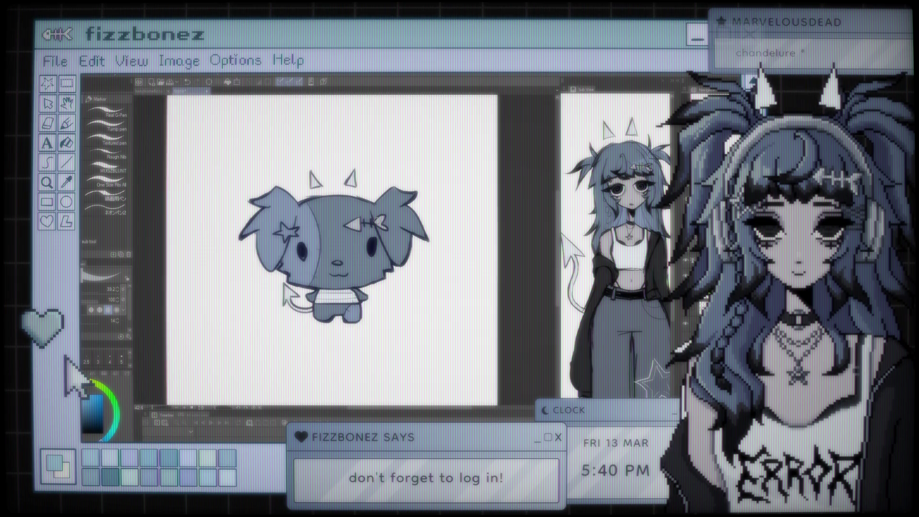
{"action": "scroll", "coordinate": [355, 241], "scroll_direction": "down", "scroll_amount": 1}
{"action": "scroll", "coordinate": [355, 241], "scroll_direction": "down", "scroll_amount": 1}
{"action": "scroll", "coordinate": [355, 242], "scroll_direction": "down", "scroll_amount": 1}
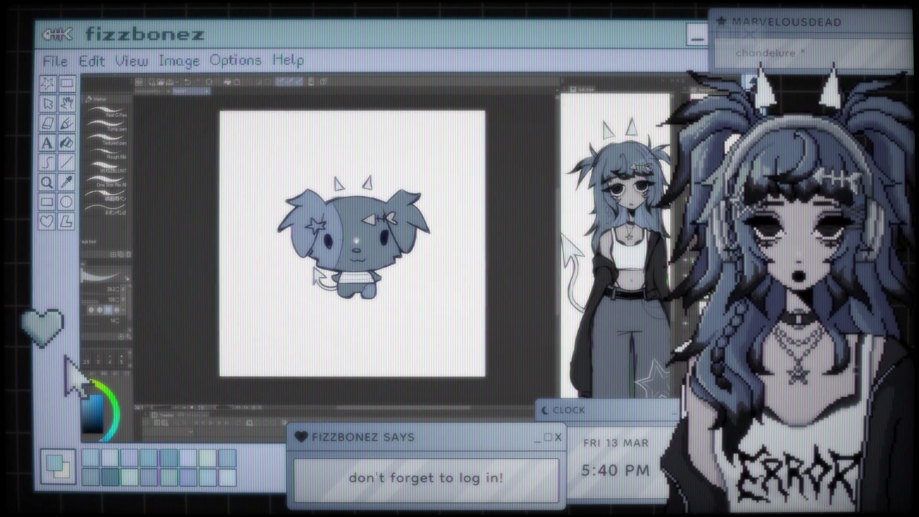
{"action": "scroll", "coordinate": [356, 241], "scroll_direction": "up", "scroll_amount": 2}
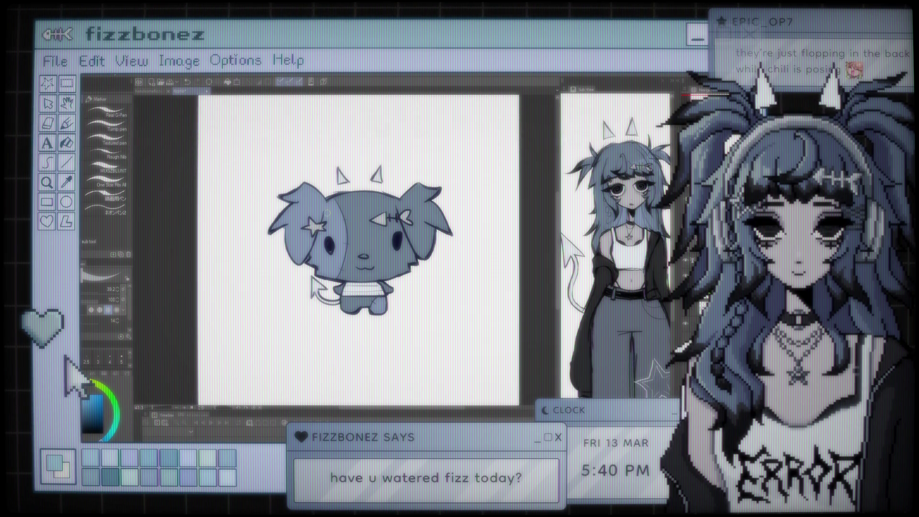
{"action": "left_click_drag", "start_coordinate": [327, 213], "coordinate": [333, 256]}
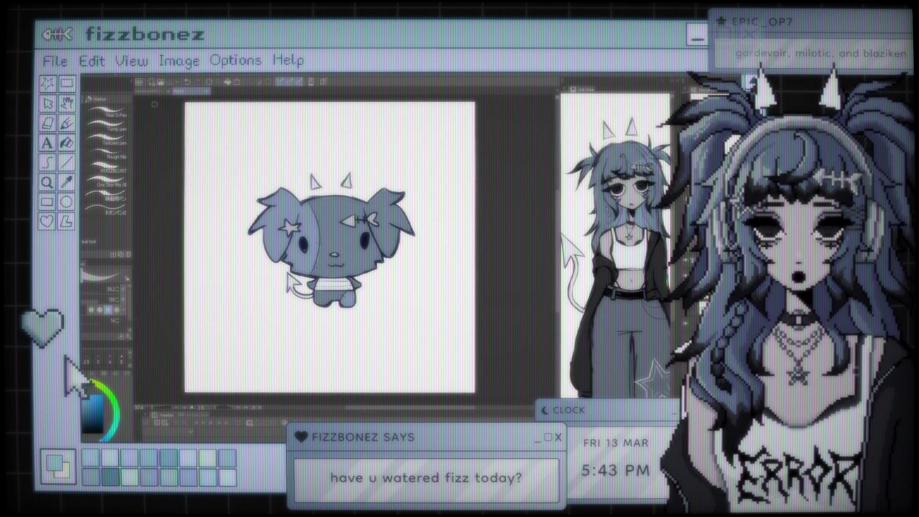
{"action": "left_click", "coordinate": [193, 91]}
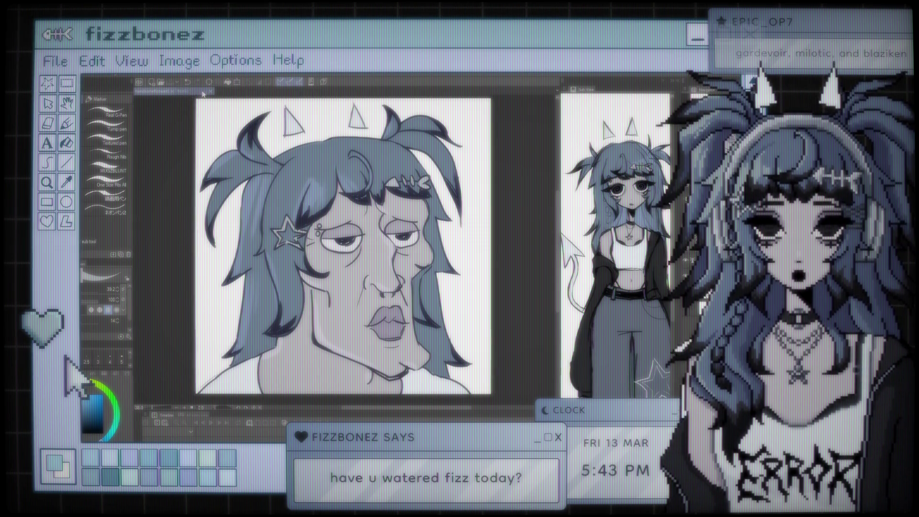
Step: Flip between the face and puppy canvases to compare, then undo the stray stroke inside the face
{"action": "left_click", "coordinate": [180, 92]}
{"action": "left_click", "coordinate": [148, 93]}
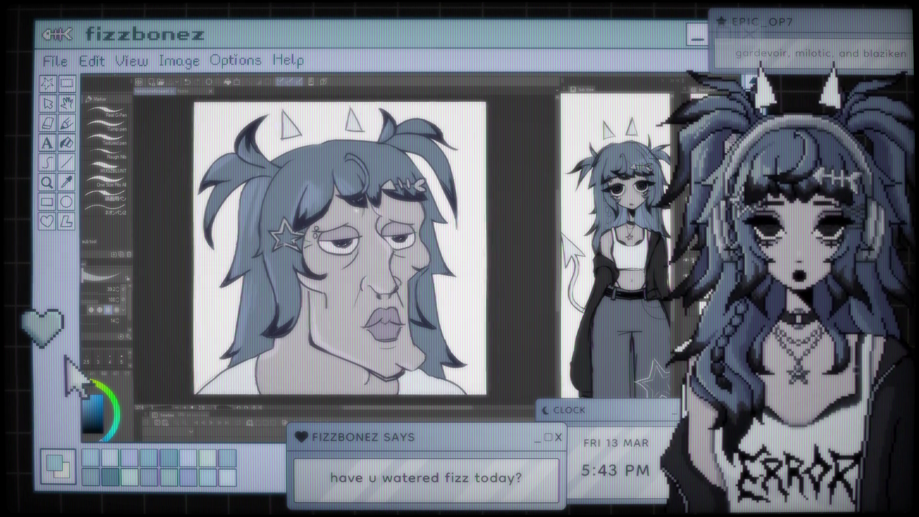
{"action": "left_click", "coordinate": [195, 93]}
{"action": "left_click", "coordinate": [163, 96]}
{"action": "left_click", "coordinate": [153, 92]}
{"action": "left_click", "coordinate": [205, 91]}
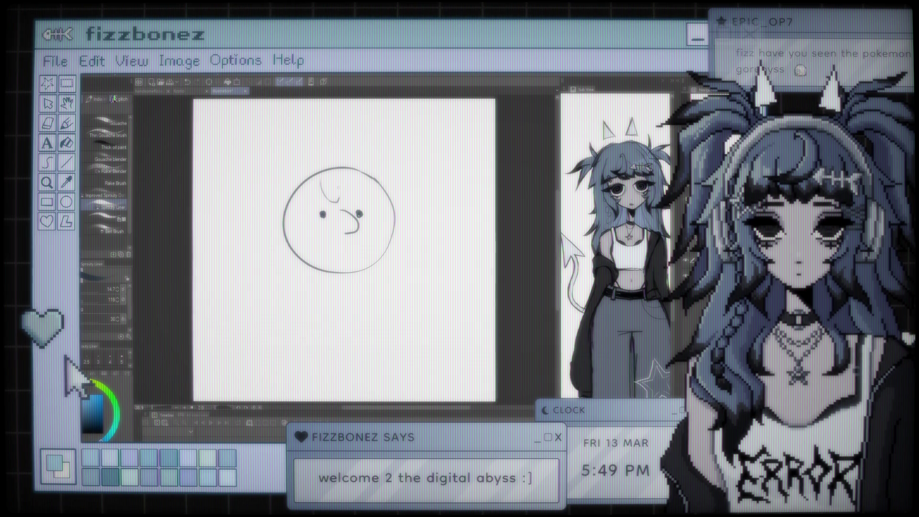
{"action": "key", "text": "ctrl+z"}
Step: Draw scalloped wavy bangs across the head top, clear the layer and paste the pink creature image
{"action": "left_click_drag", "start_coordinate": [318, 194], "coordinate": [377, 198]}
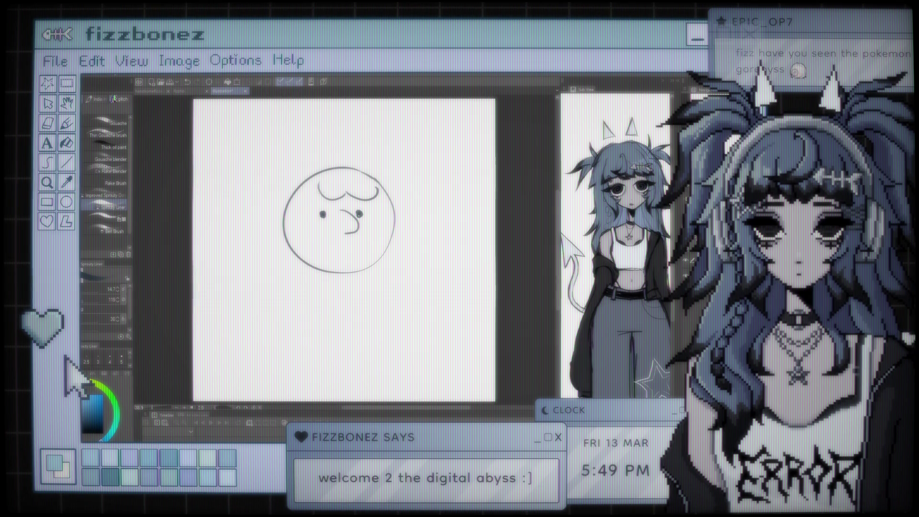
{"action": "left_click_drag", "start_coordinate": [298, 204], "coordinate": [320, 193]}
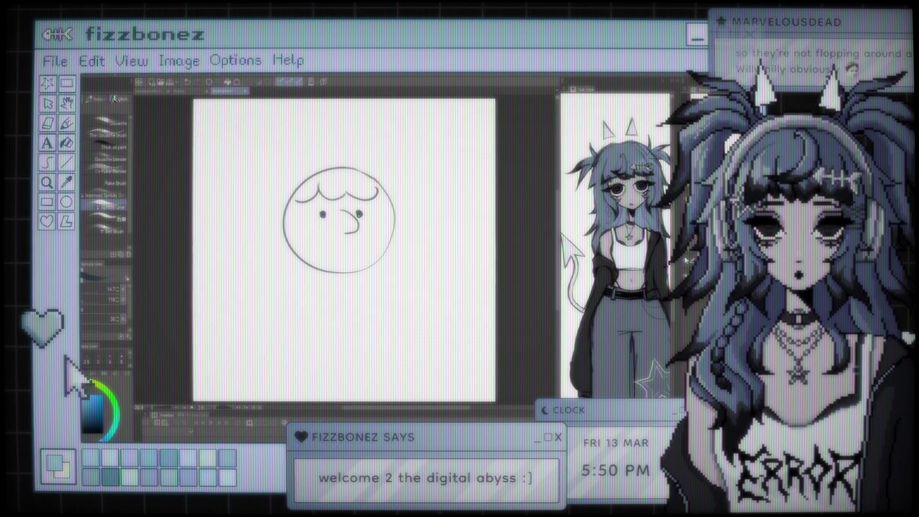
{"action": "key", "text": "Delete"}
{"action": "key", "text": "ctrl+v"}
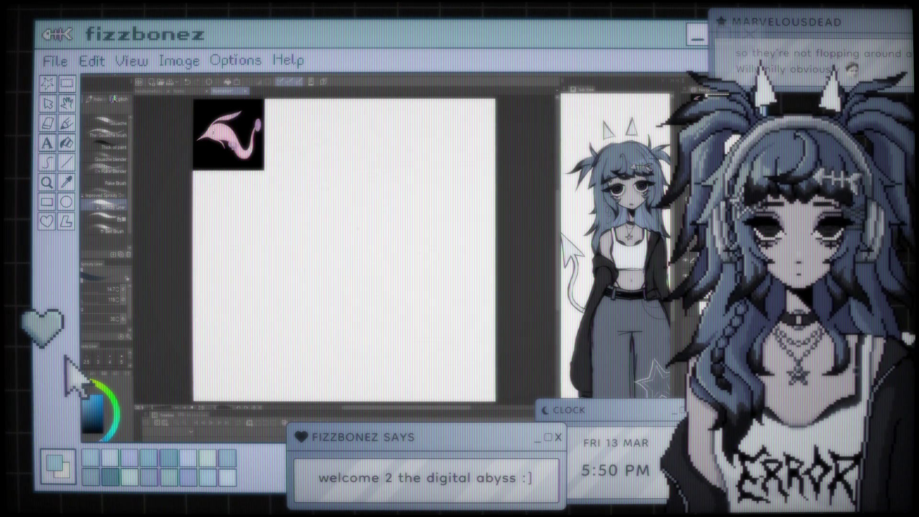
Step: Centre the pasted creature image on the canvas and enlarge it with Ctrl+T, confirming the new size
{"action": "key", "text": "k"}
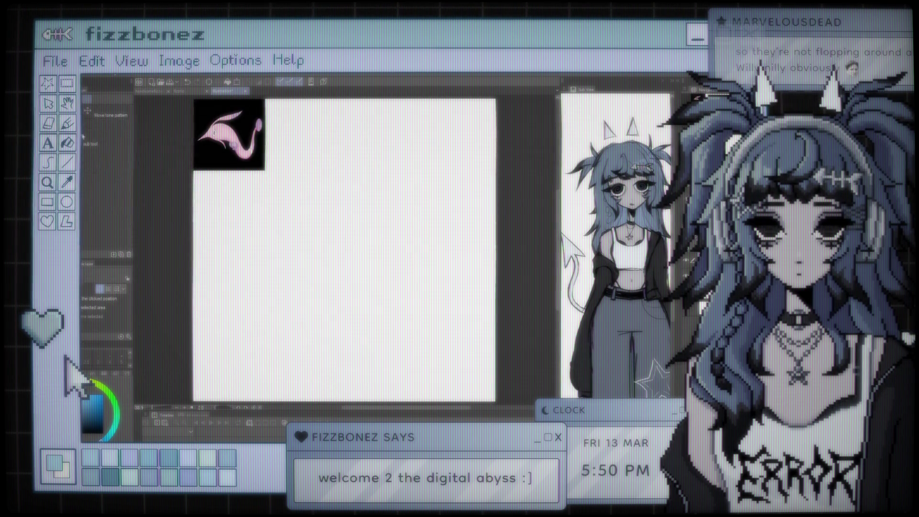
{"action": "left_click_drag", "start_coordinate": [228, 135], "coordinate": [324, 271]}
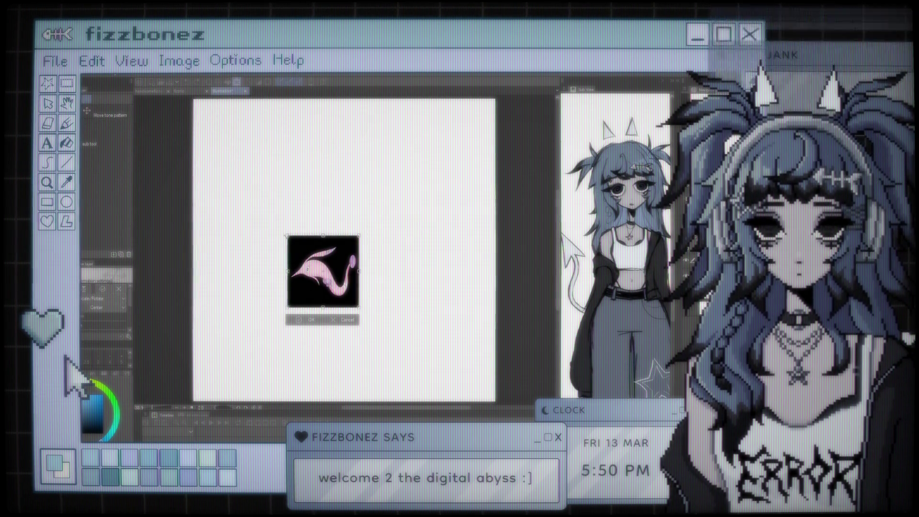
{"action": "key", "text": "ctrl+t"}
{"action": "mouse_move", "coordinate": [288, 236]}
{"action": "left_mouse_down"}
{"action": "mouse_move", "coordinate": [193, 142]}
{"action": "mouse_move", "coordinate": [366, 248]}
{"action": "left_mouse_up"}
{"action": "left_click_drag", "start_coordinate": [334, 286], "coordinate": [309, 291]}
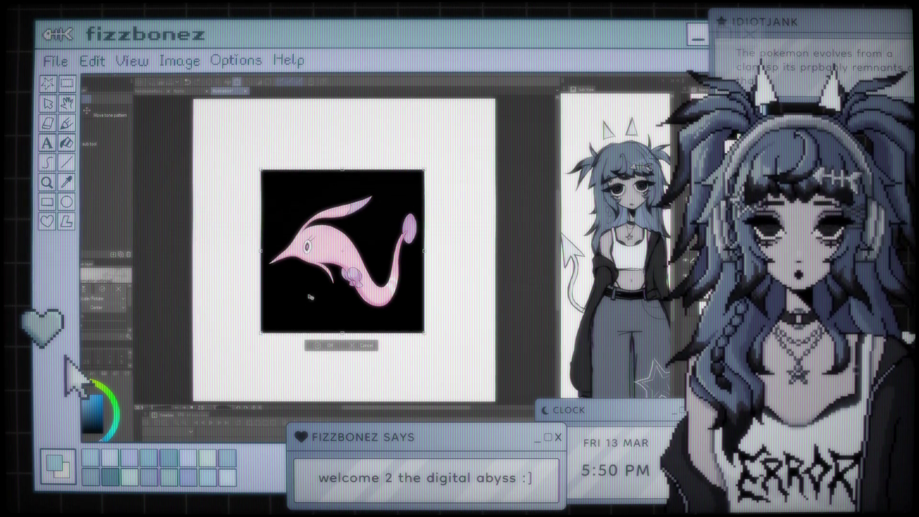
{"action": "left_click", "coordinate": [325, 347]}
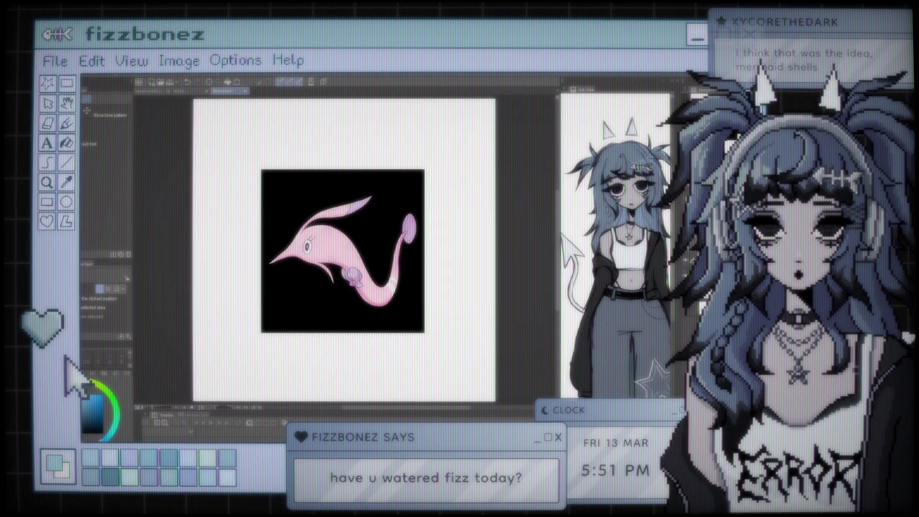
{"action": "scroll", "coordinate": [223, 267], "scroll_direction": "down", "scroll_amount": 1}
{"action": "scroll", "coordinate": [266, 265], "scroll_direction": "up", "scroll_amount": 1}
{"action": "scroll", "coordinate": [309, 261], "scroll_direction": "down", "scroll_amount": 1}
{"action": "scroll", "coordinate": [352, 259], "scroll_direction": "down", "scroll_amount": 1}
{"action": "scroll", "coordinate": [355, 258], "scroll_direction": "up", "scroll_amount": 1}
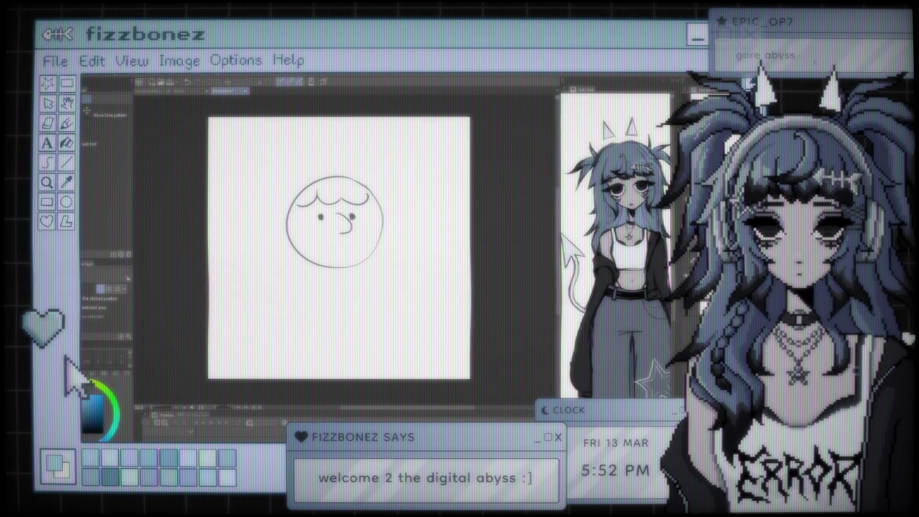
Step: Select the Brush tool (B) to continue drawing the round-face sketch
{"action": "key", "text": "b"}
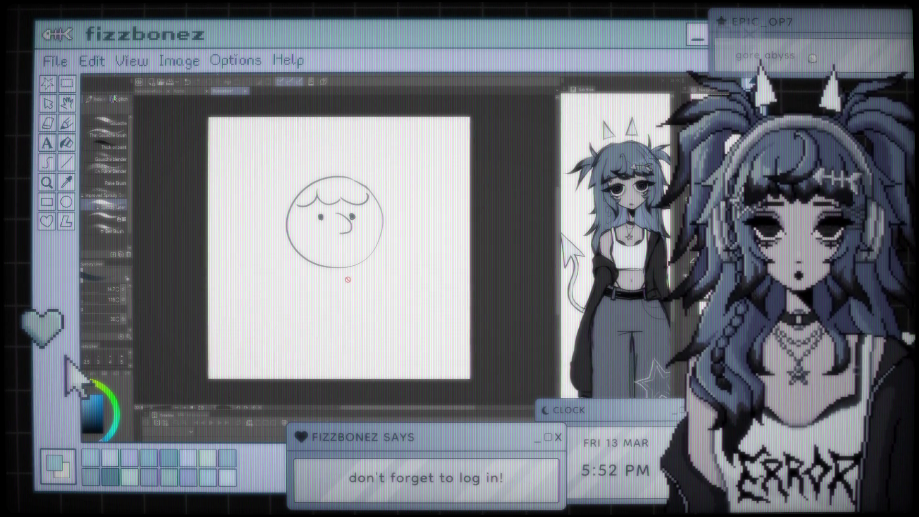